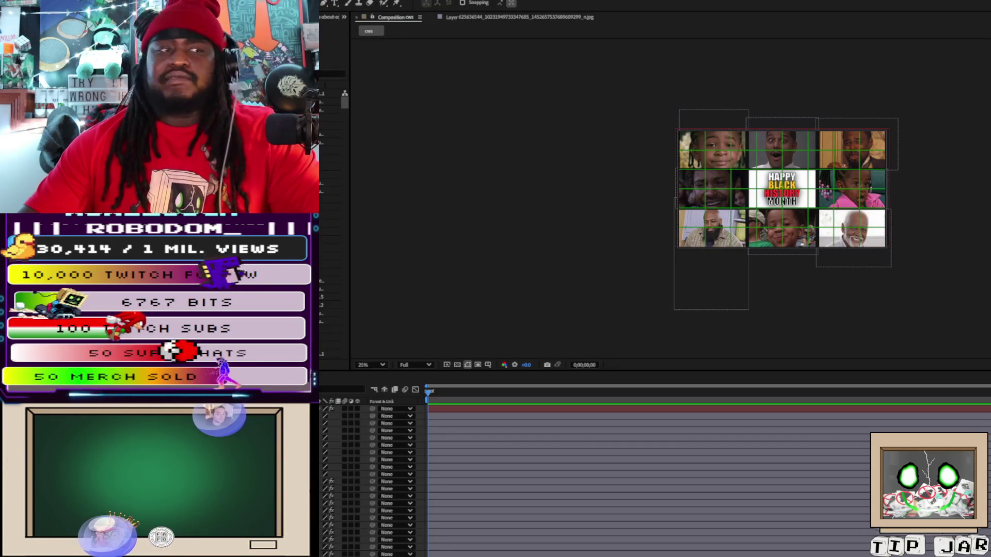
Select the eight photos around the Happy Black History Month graphic and delete them
left_click(852, 246)
left_click(856, 213)
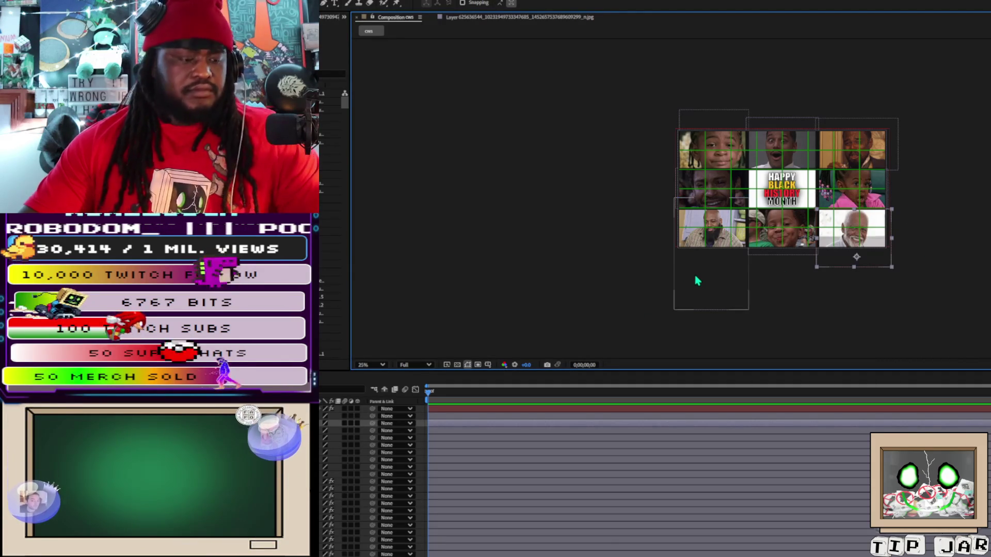
left_click(711, 250)
left_click(717, 189, "shift")
left_click(715, 143, "shift")
left_click(765, 139, "shift")
left_click(828, 133, "shift")
left_click(865, 189, "shift")
left_click(828, 251, "shift")
left_click(802, 242, "shift")
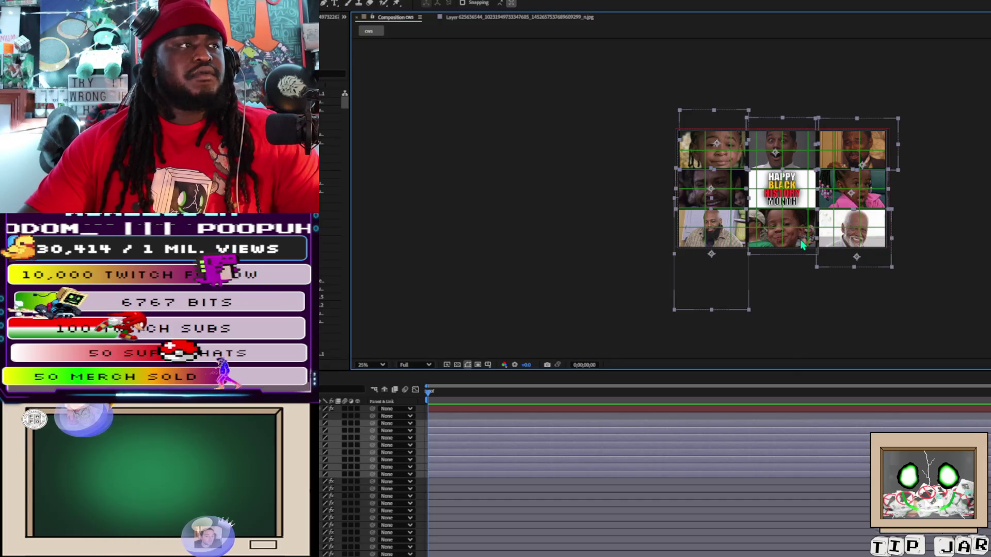
left_click(714, 287)
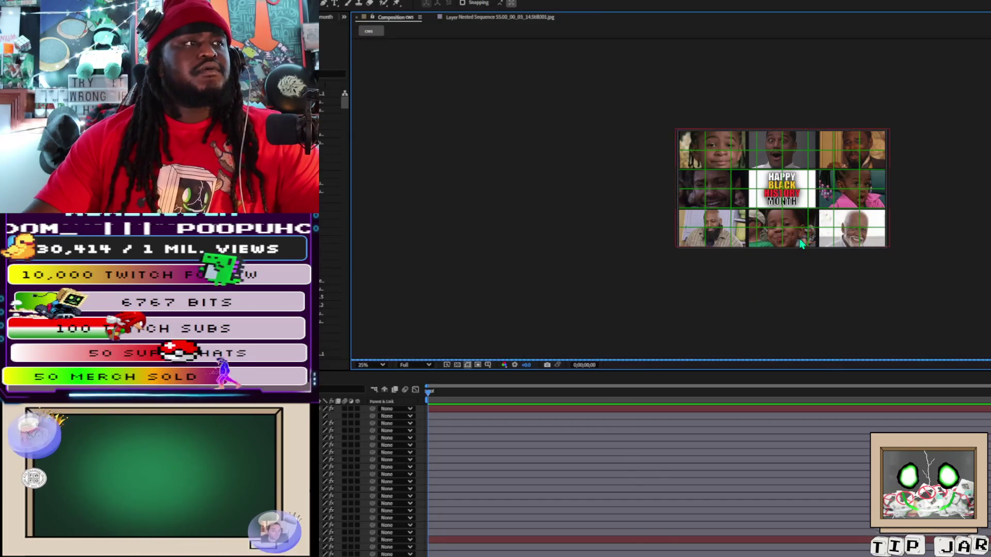
key("Delete")
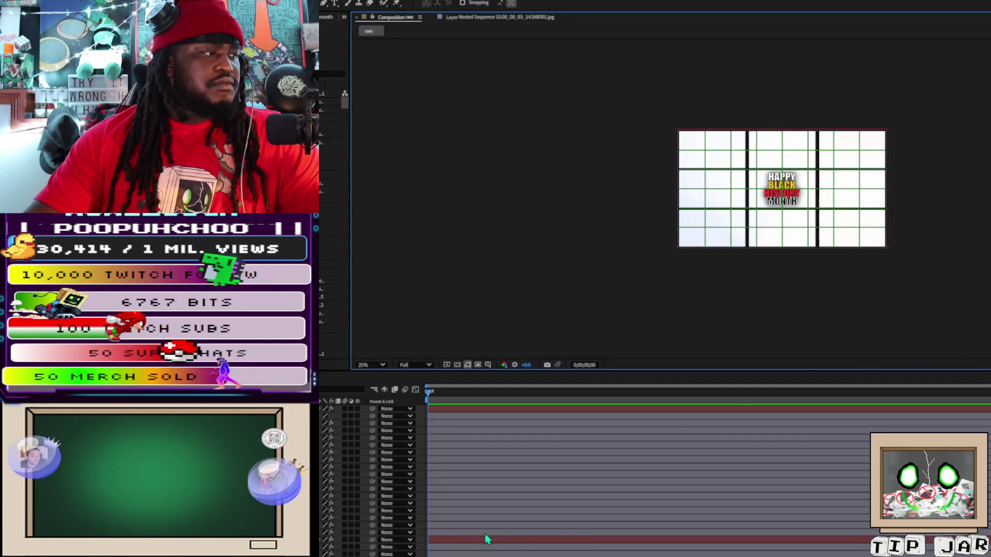
left_click(548, 528)
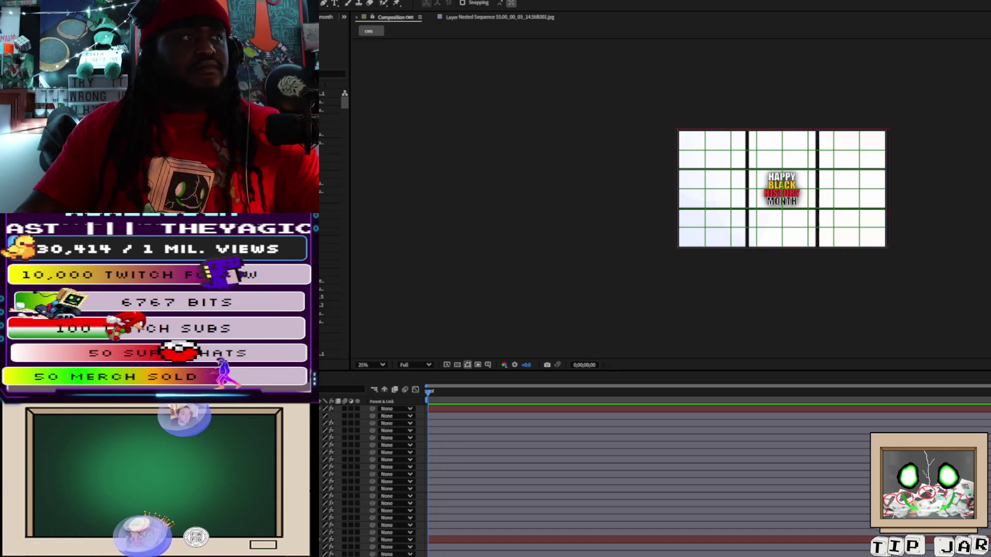
mouse_move(331, 129)
left_mouse_down()
mouse_move(761, 221)
mouse_move(774, 214)
mouse_move(782, 186)
left_mouse_up()
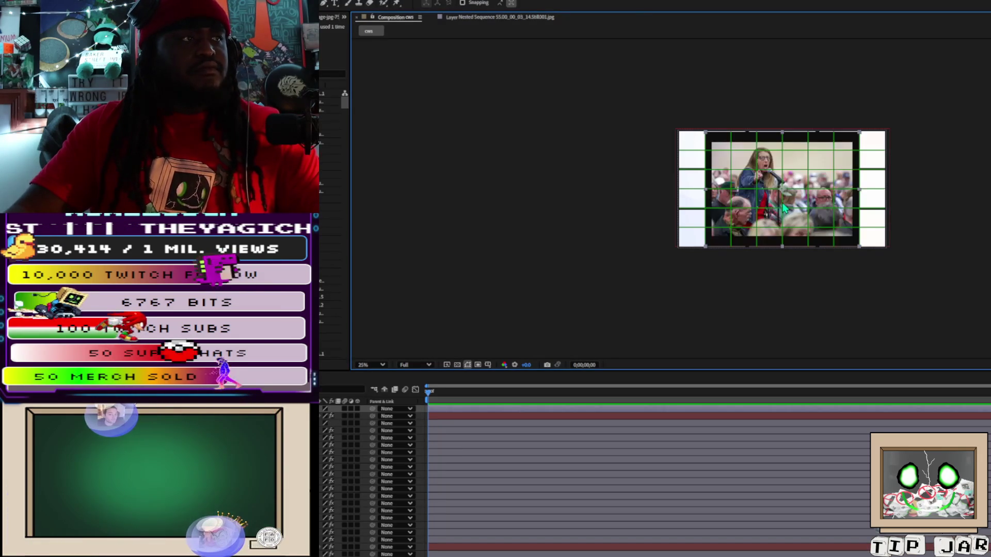
Open the shouting woman's photo in its own Layer panel
double_click(783, 185)
left_click(384, 4)
scroll(655, 125, "up", 5)
scroll(654, 125, "down", 3)
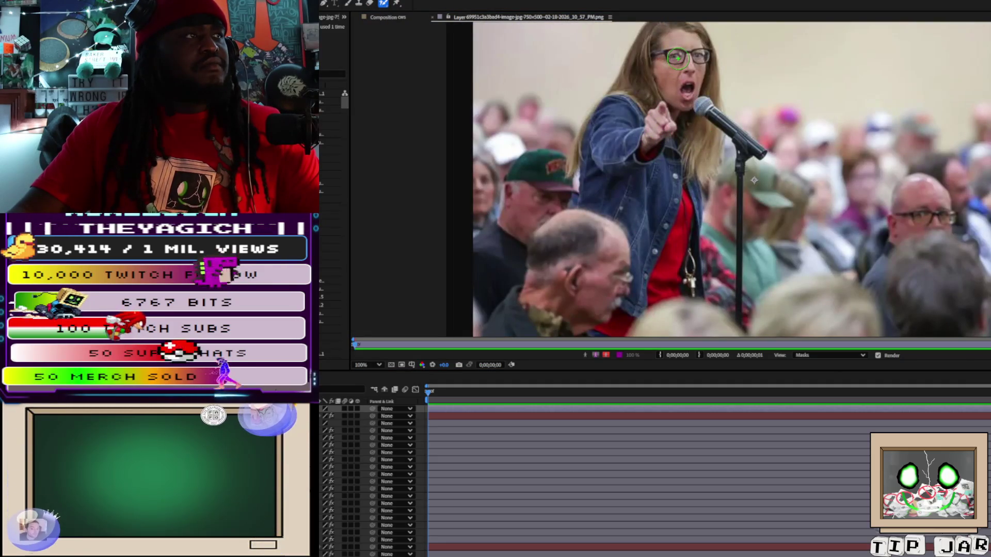
scroll(692, 127, "down", 2)
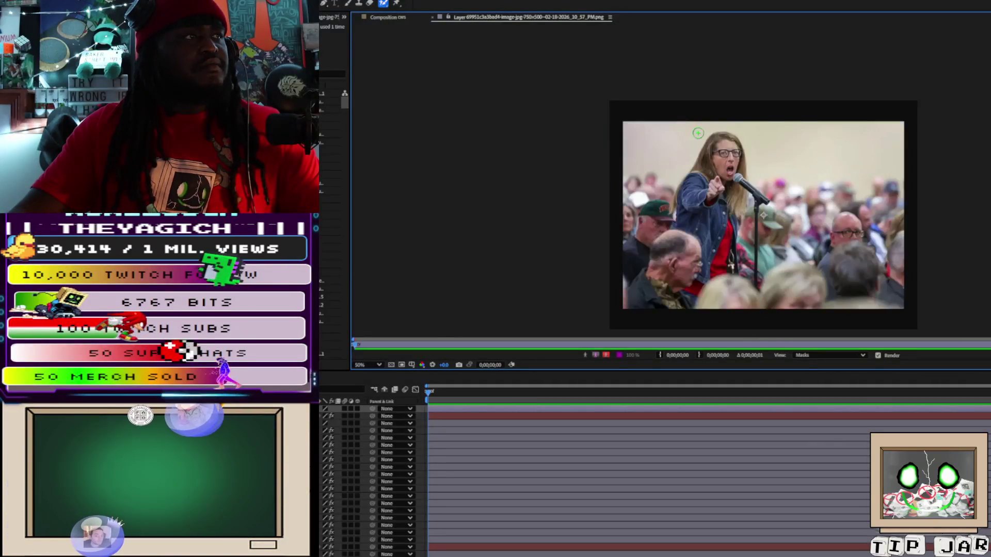
Paint a Roto Brush outline around the woman, her arm and the full microphone stand
left_click_drag(723, 147, 707, 211)
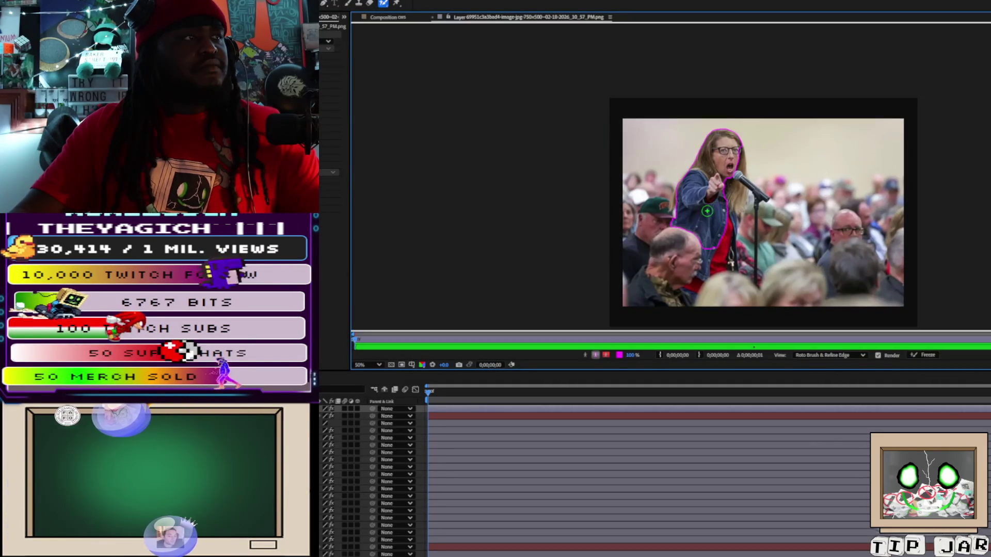
left_click_drag(733, 189, 737, 179)
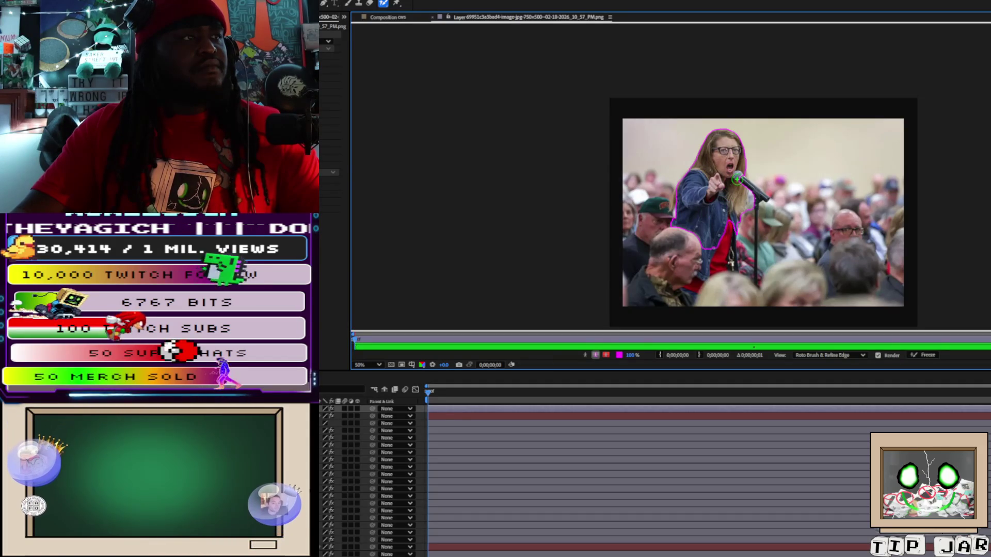
scroll(737, 179, "up", 2)
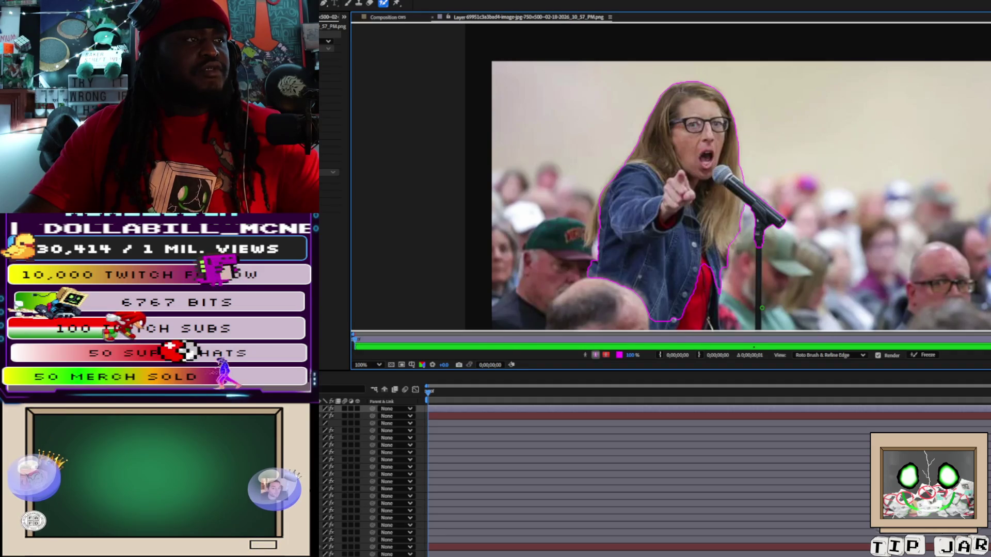
left_click_drag(760, 308, 763, 257)
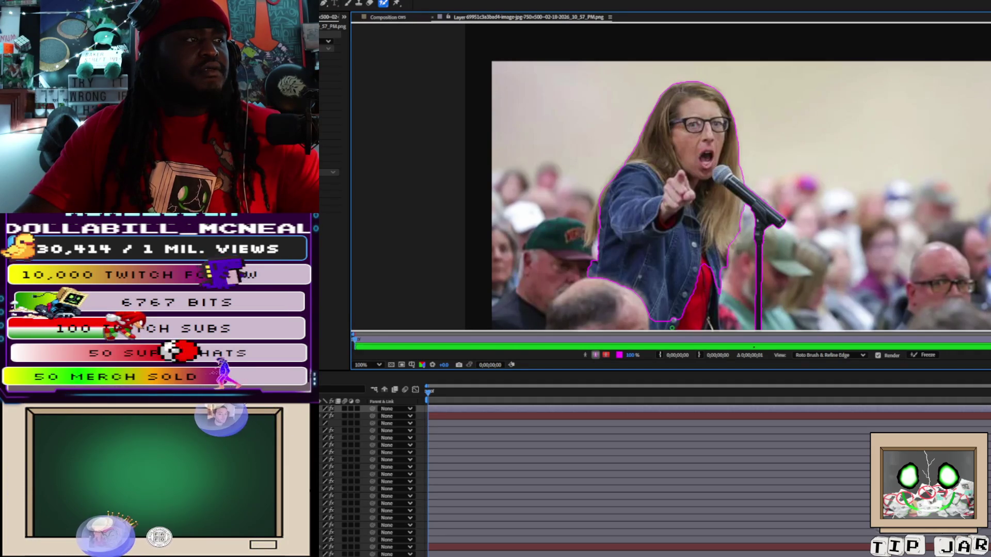
mouse_move(680, 263)
left_mouse_down()
mouse_move(670, 183)
mouse_move(681, 222)
mouse_move(703, 220)
left_mouse_up()
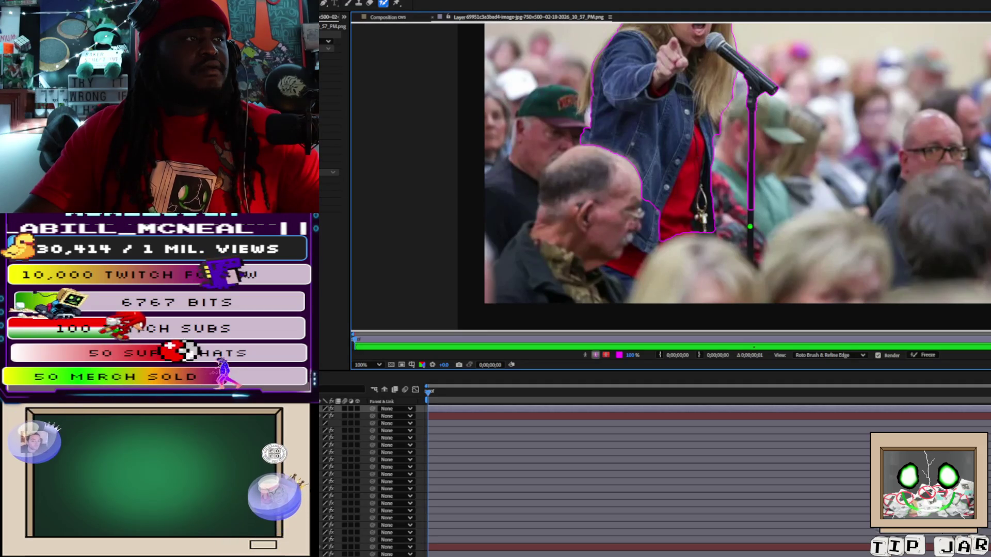
left_click_drag(750, 227, 751, 249)
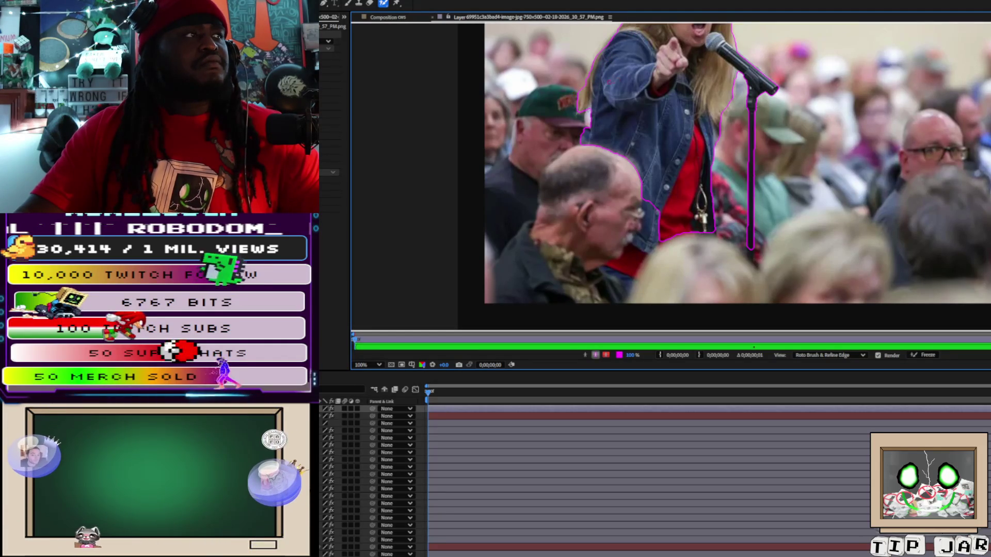
scroll(664, 127, "down", 4)
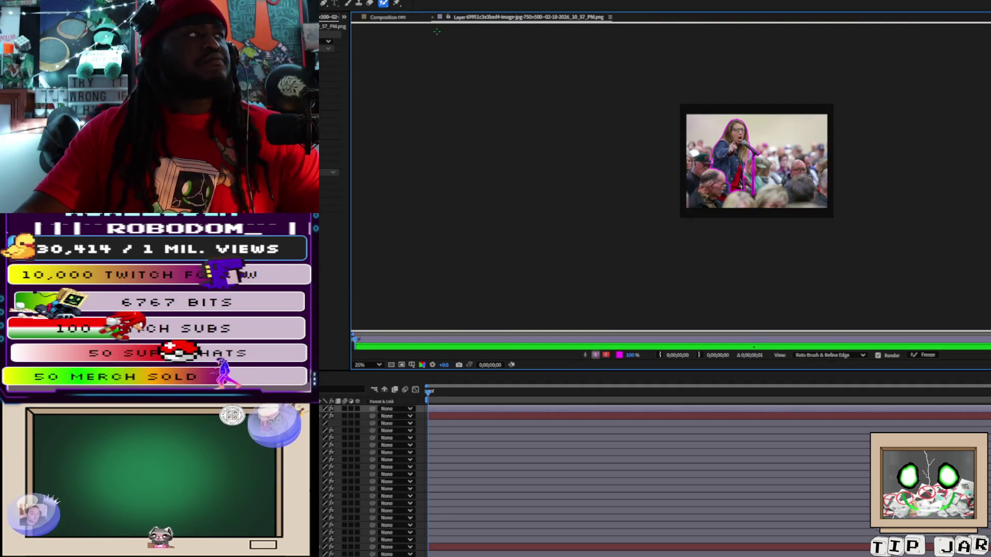
Return to the composition view and hide the black divider lines over the grid
left_click(388, 17)
key("v")
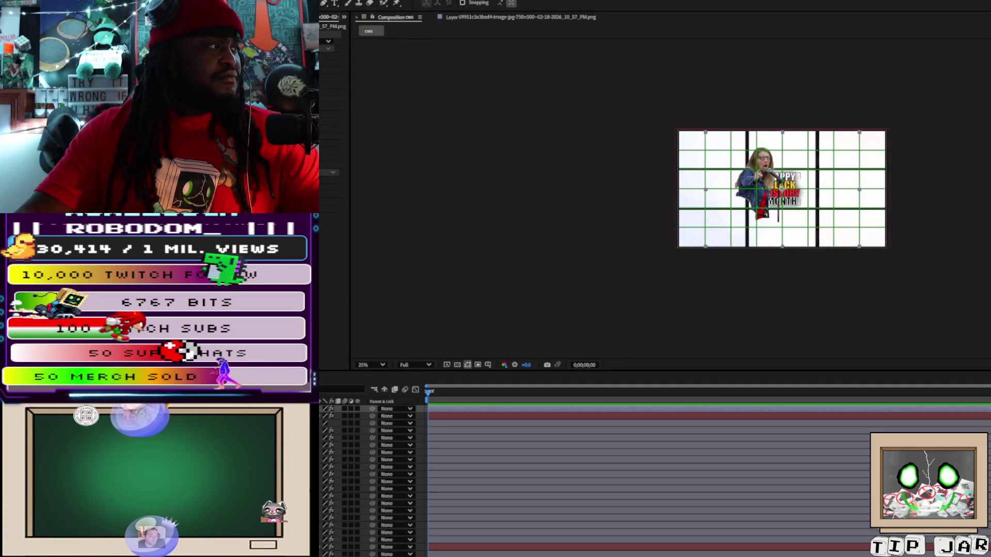
key("ctrl+shift+a")
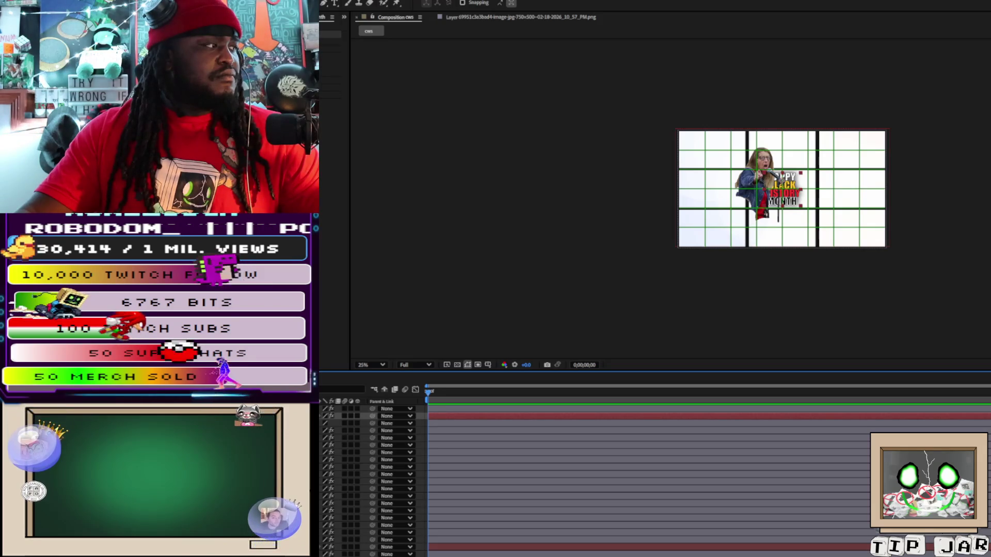
left_click(516, 423)
left_click(626, 231)
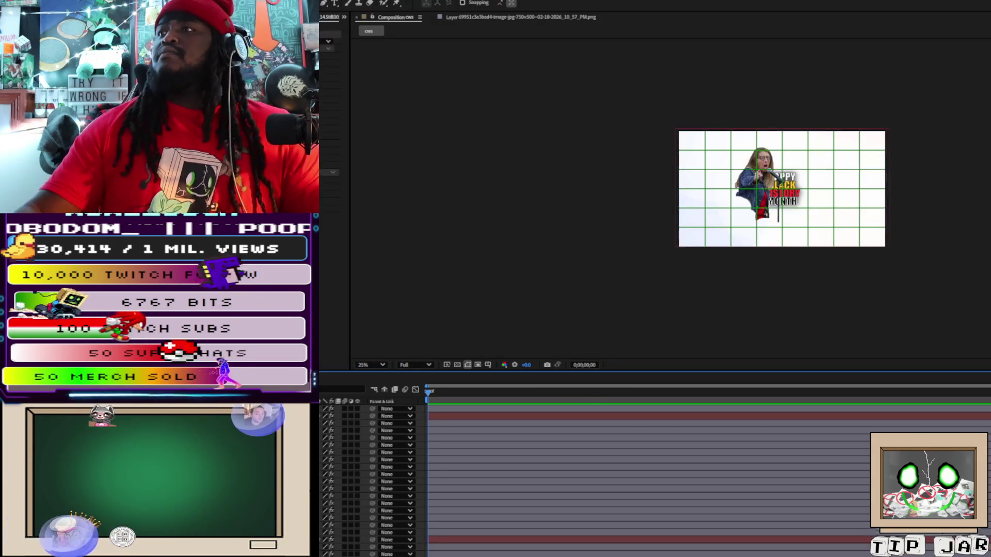
Scale the woman's cut-out up around its centre and move it down so her face shows
left_click(757, 191)
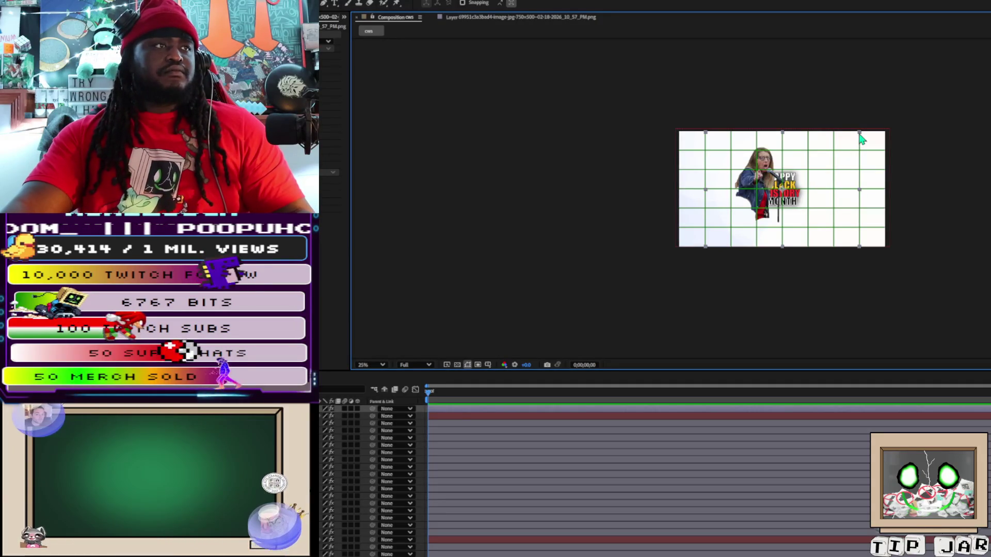
mouse_move(859, 132)
left_mouse_down()
mouse_move(980, 93)
mouse_move(979, 43)
left_mouse_up()
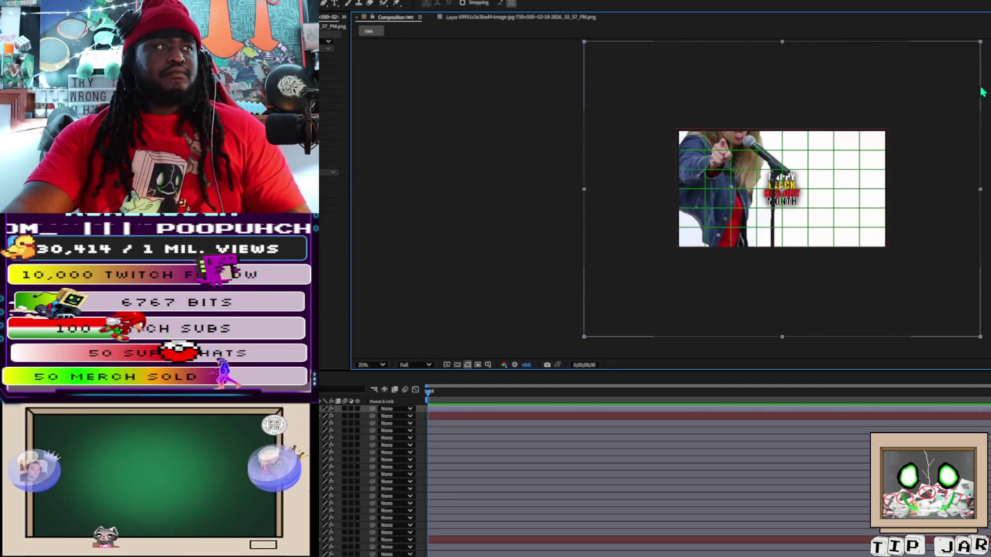
mouse_move(746, 240)
left_mouse_down()
mouse_move(755, 273)
mouse_move(739, 287)
left_mouse_up()
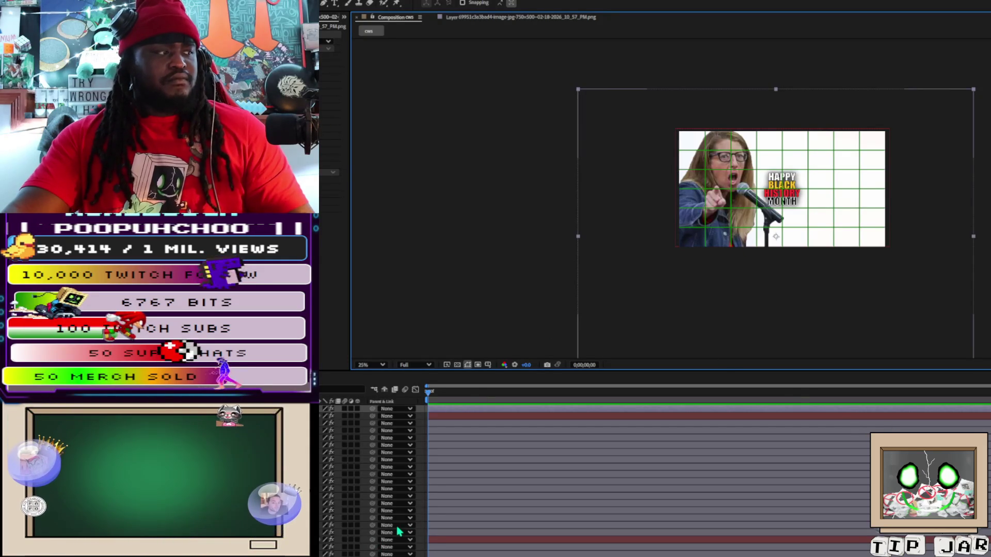
left_click(347, 533)
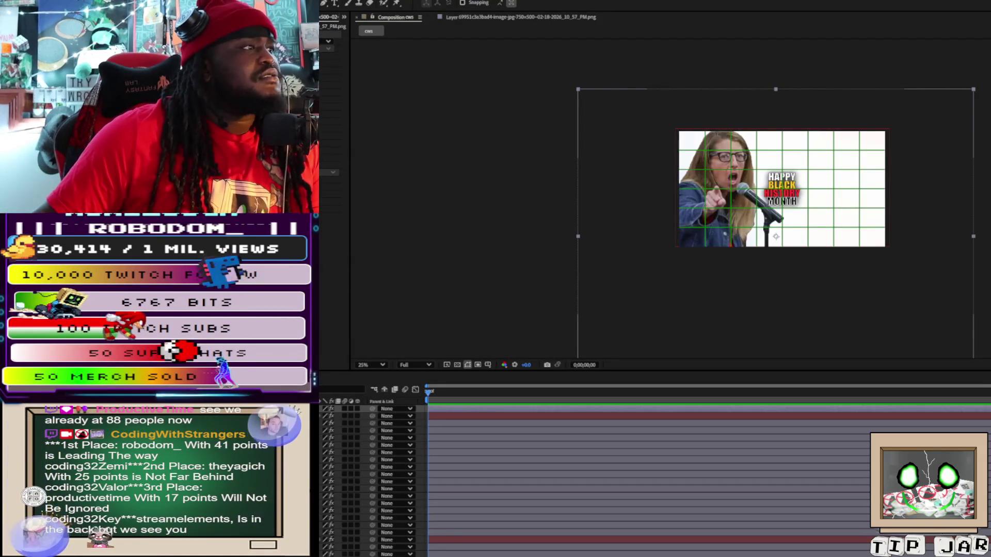
Undo the most recent change in the cooling-tower composition
key("ctrl+z")
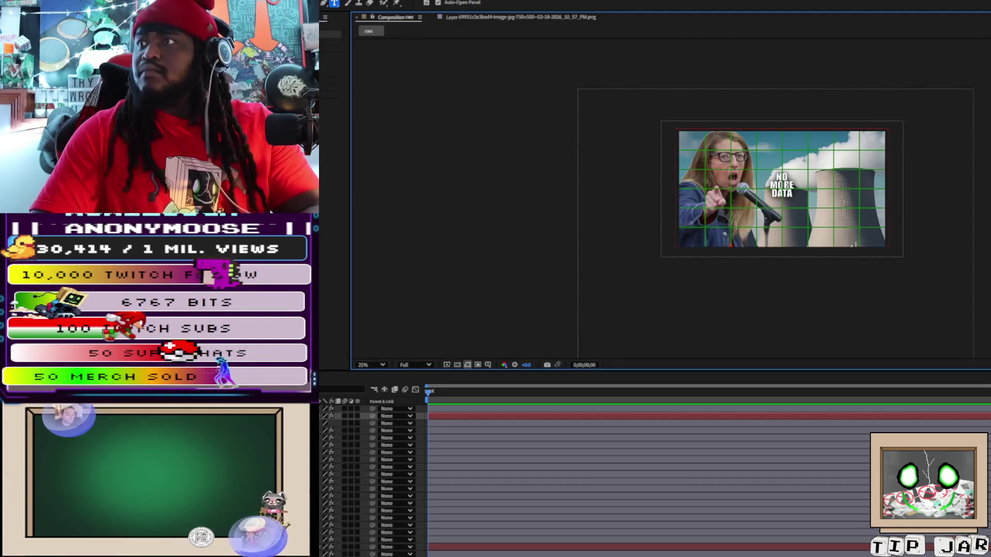
Start a second caption line under NO MORE DATA beginning with the letter C
key("Return")
type("C")
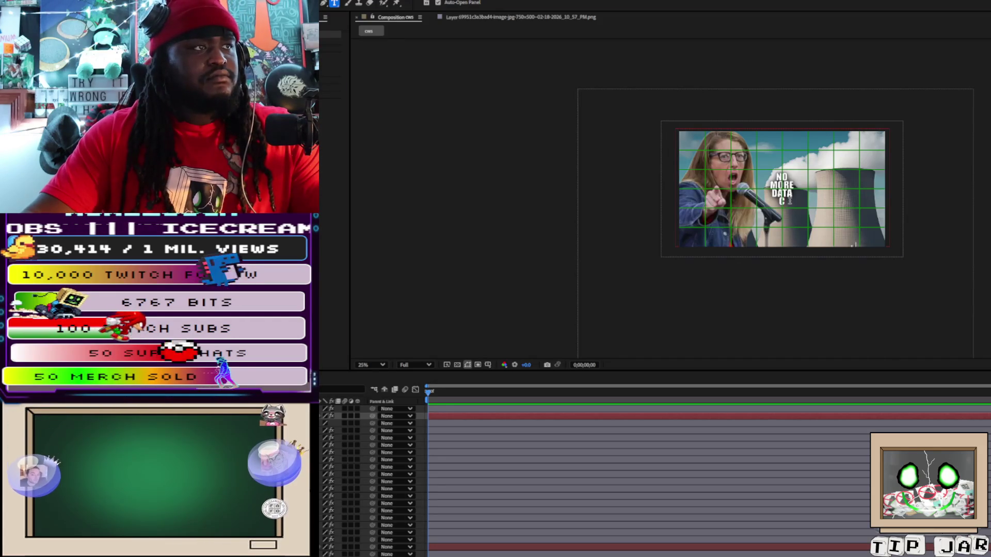
Complete the caption so it reads NO MORE DATA CENTERS
left_click(790, 201)
type("ENNT")
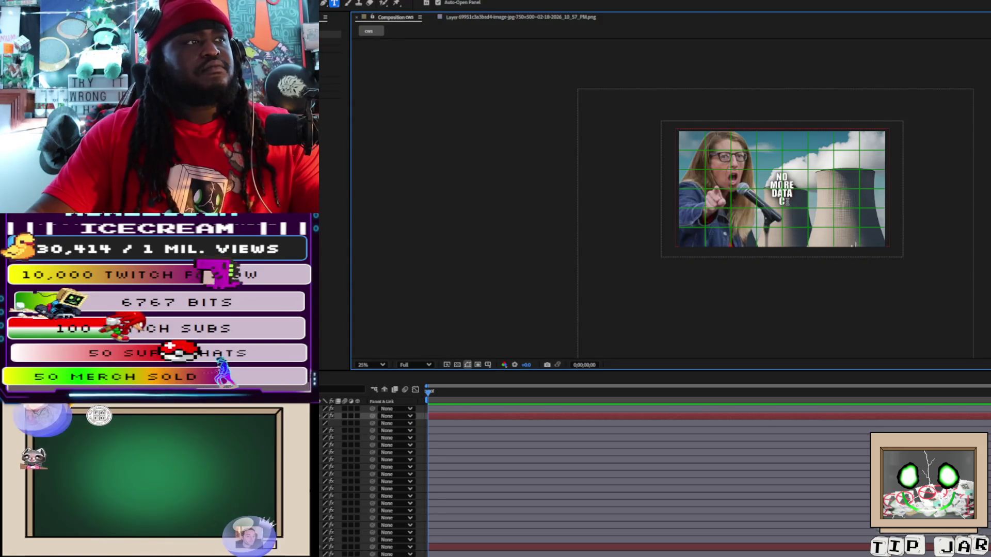
type("ENT")
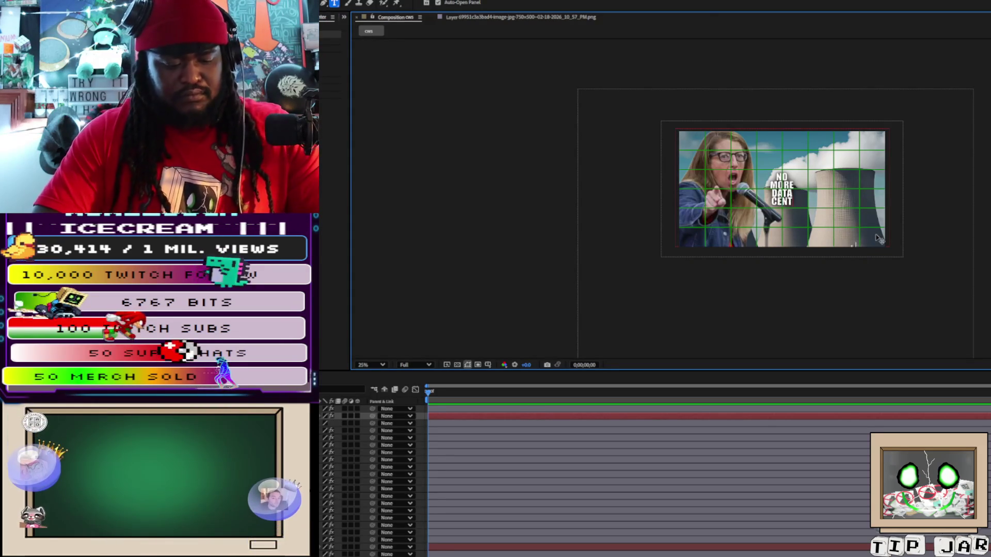
type("ERS")
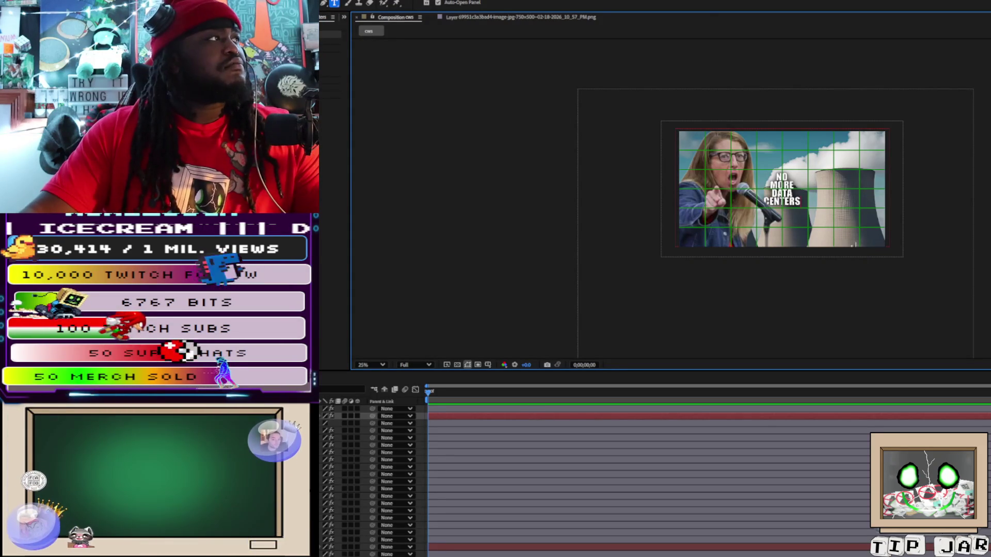
key("Escape")
key("v")
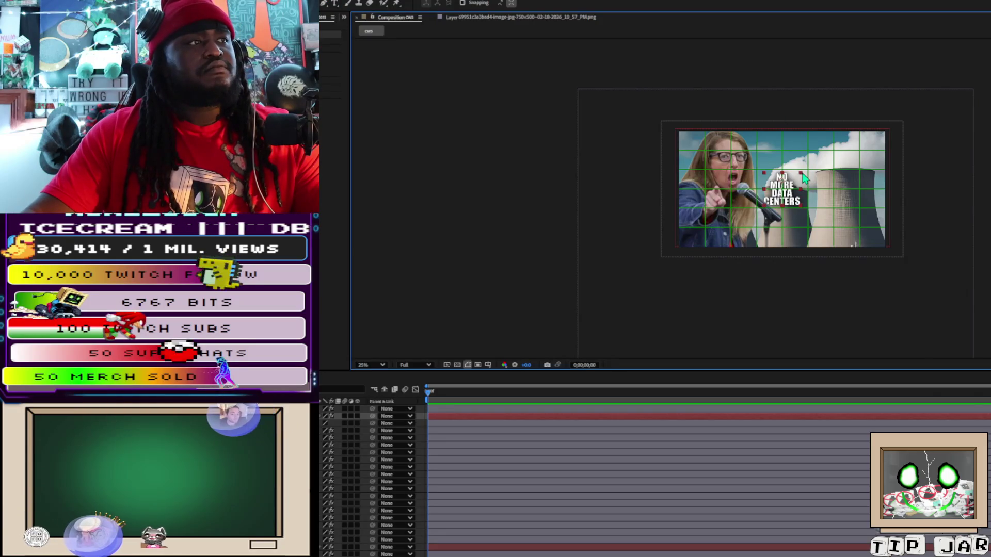
Enlarge the slogan text and shift it right and slightly lower over the cooling towers
key("ctrl+shift+period")
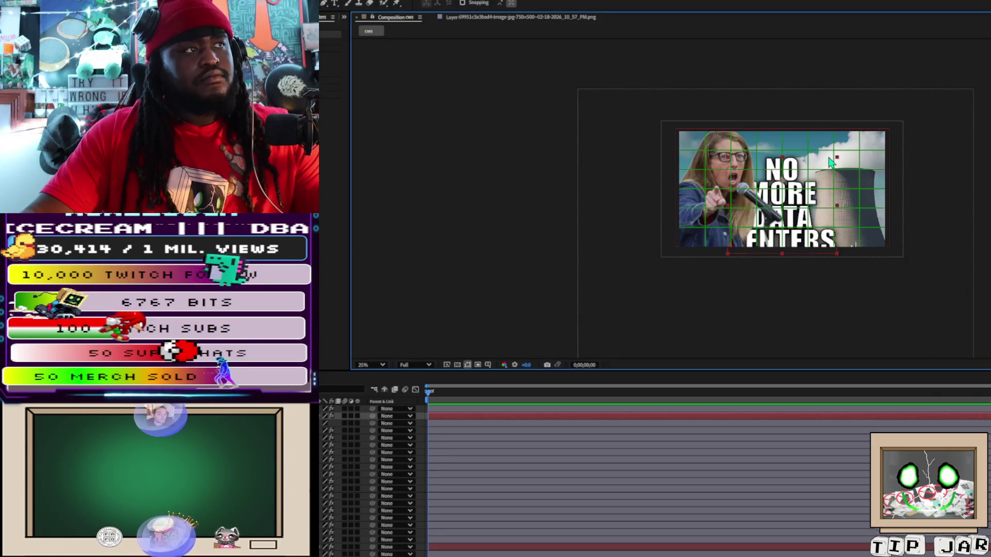
key("ctrl+shift+comma")
key("ctrl+shift+comma")
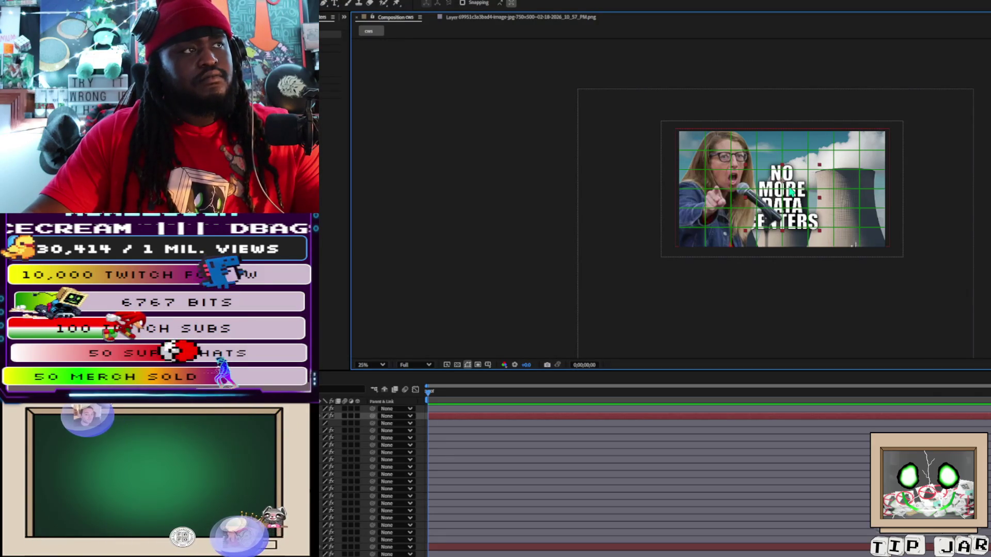
key("shift+Right")
key("shift+Right")
key("shift+Right")
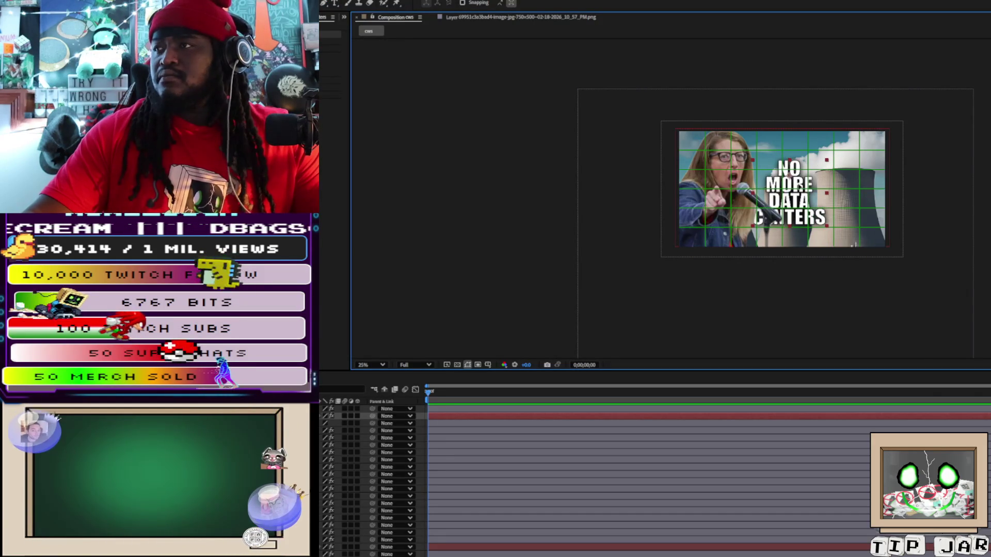
key("shift+Up")
key("shift+Up")
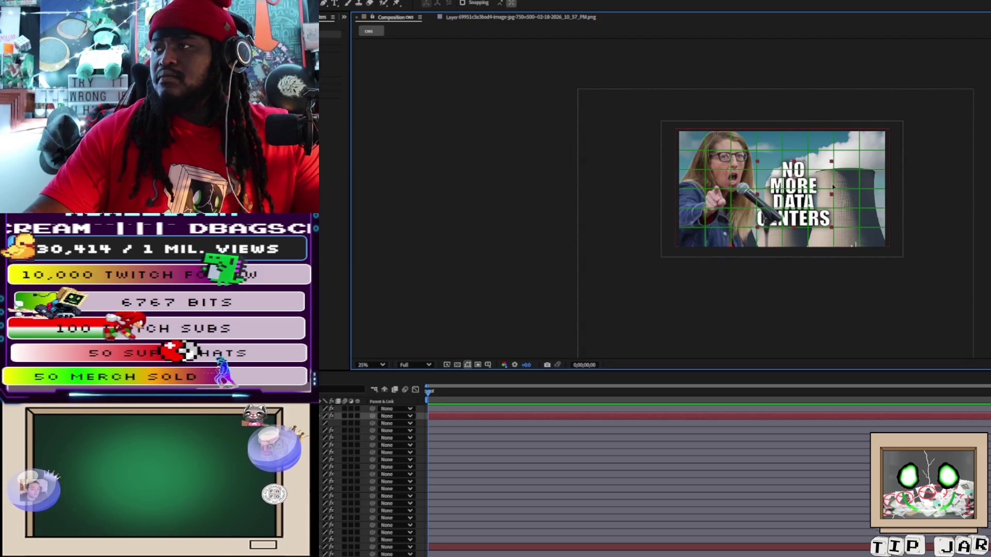
key("shift+Right")
key("shift+Right")
key("shift+Right")
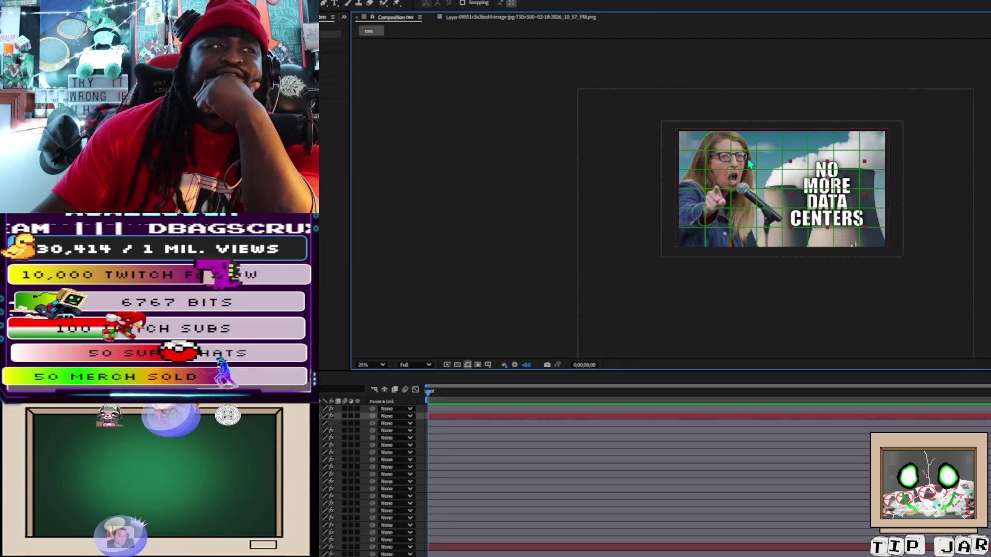
left_click_drag(825, 195, 826, 200)
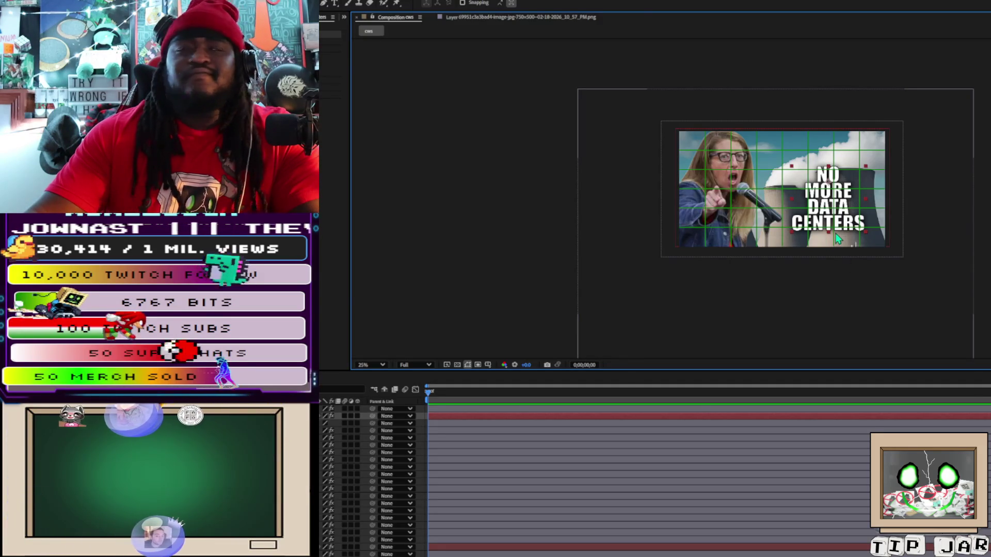
Shift the slogan left toward the microphone and bring its layer to the front
left_click_drag(801, 191, 756, 191)
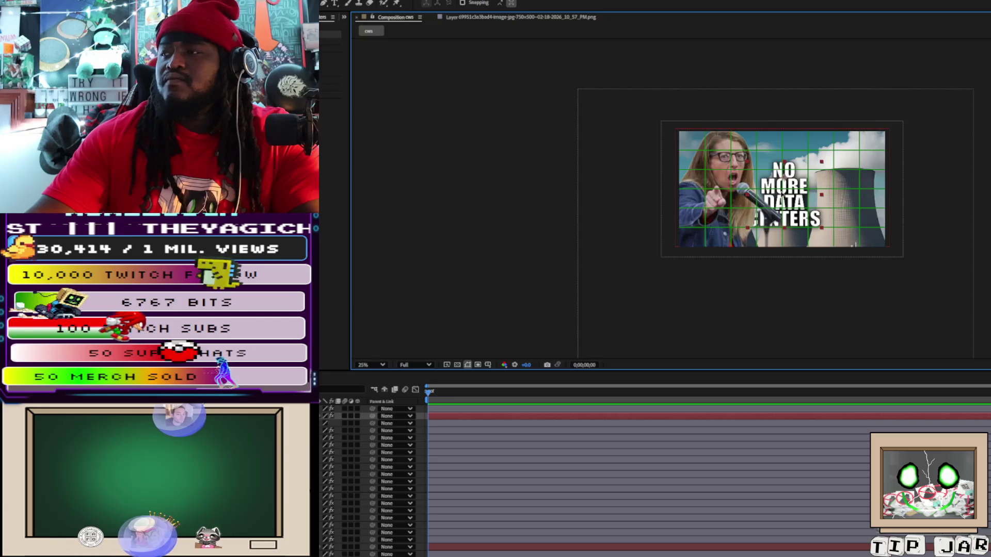
key("Right")
key("shift+Up")
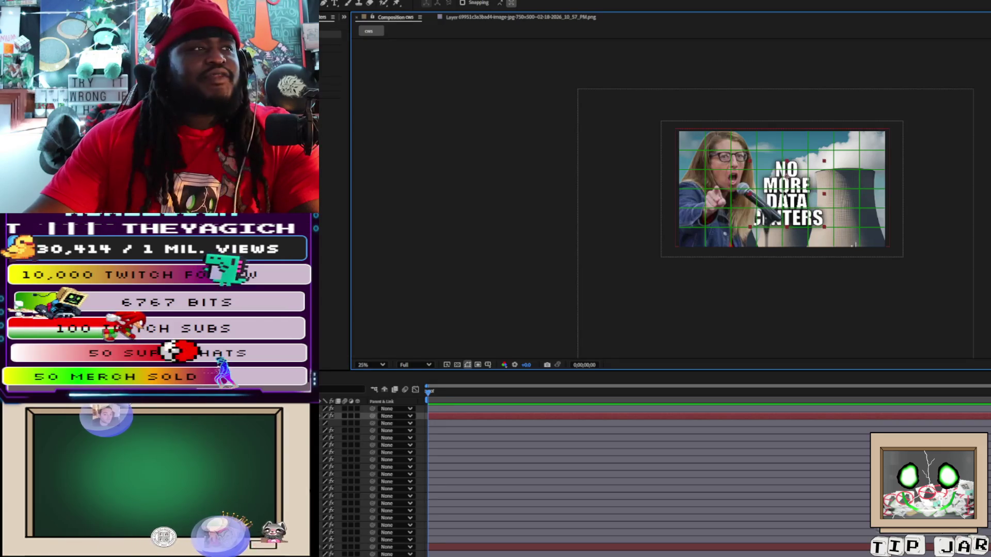
key("shift+Left")
key("Left")
key("Left")
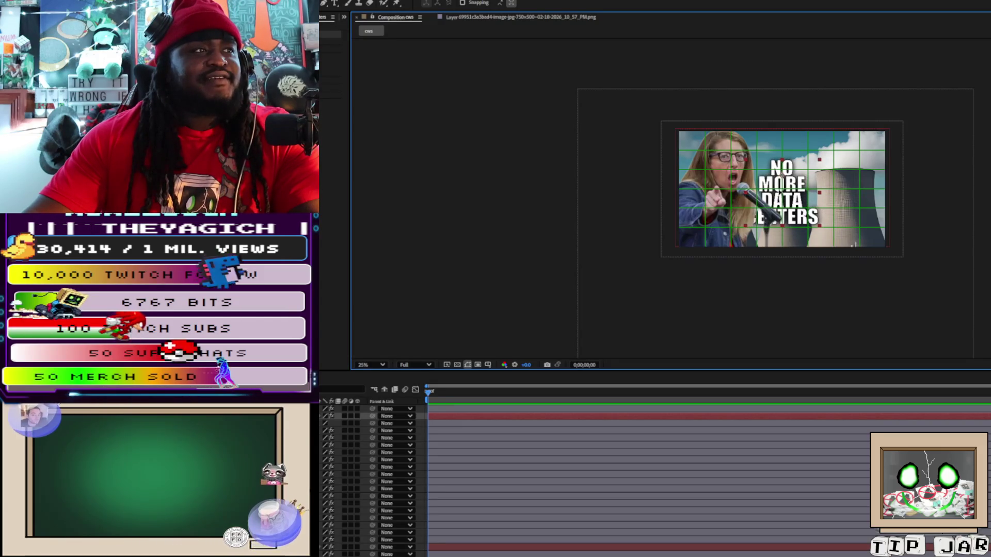
left_click(365, 431)
key("ctrl+bracketright")
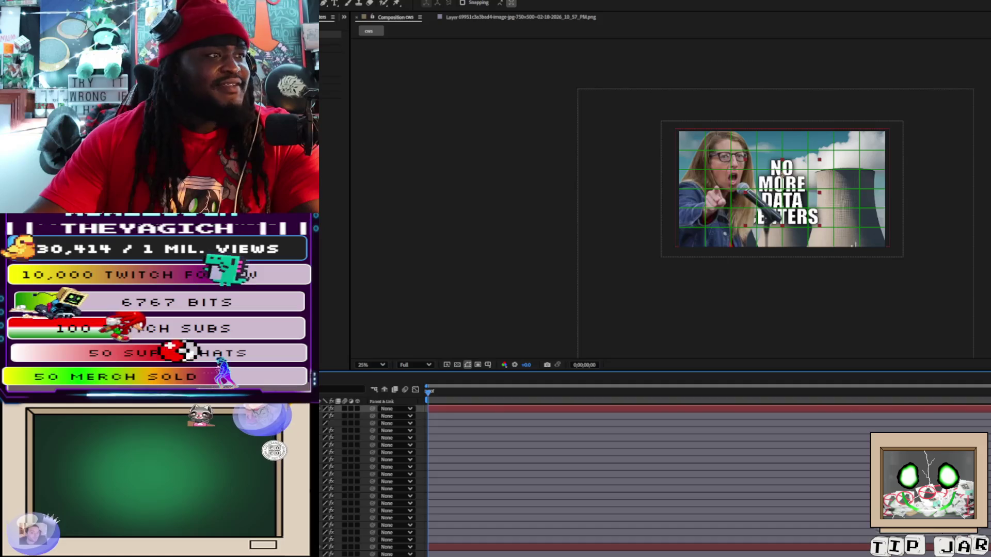
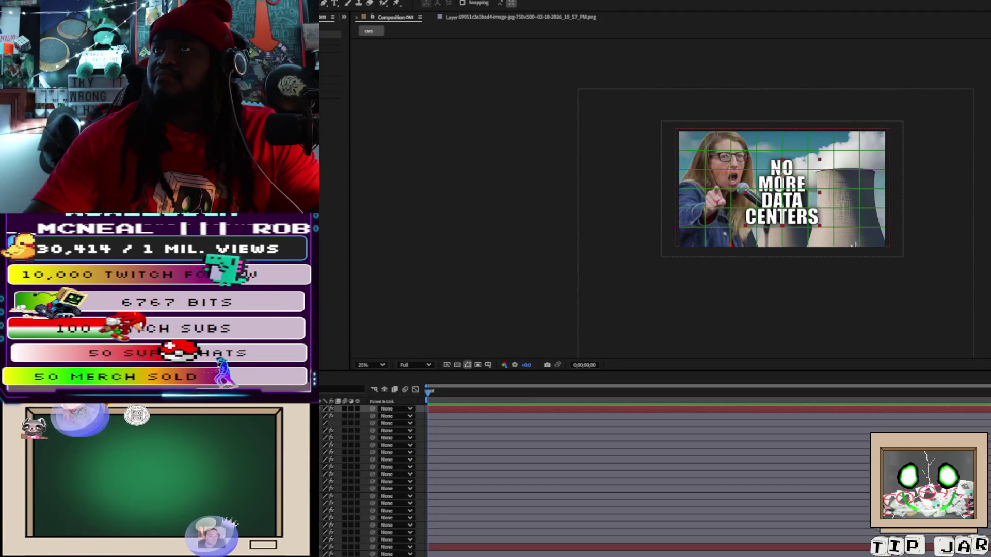
Enlarge the view and edit the headline text, leaving only the word DATA selected
key("slash")
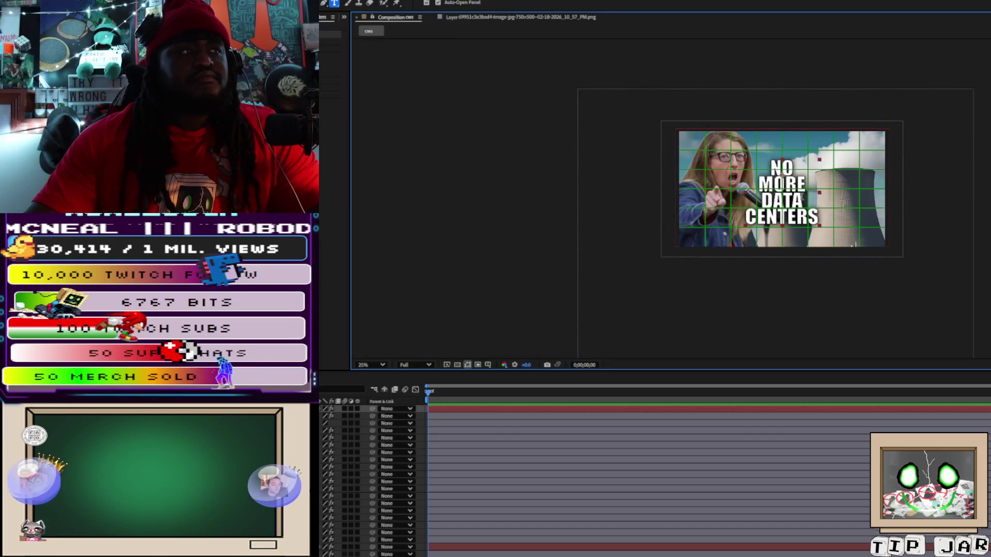
double_click(800, 199)
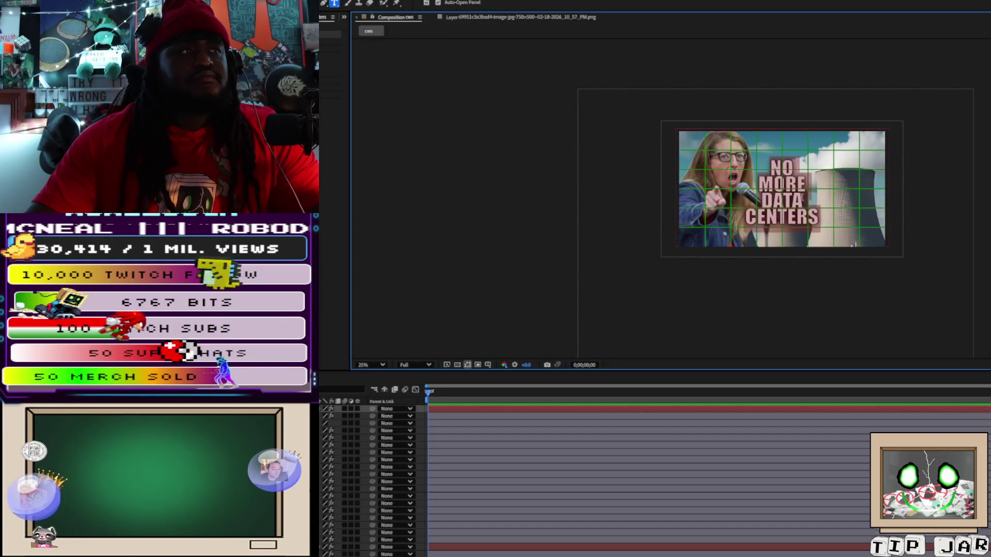
left_click(804, 201)
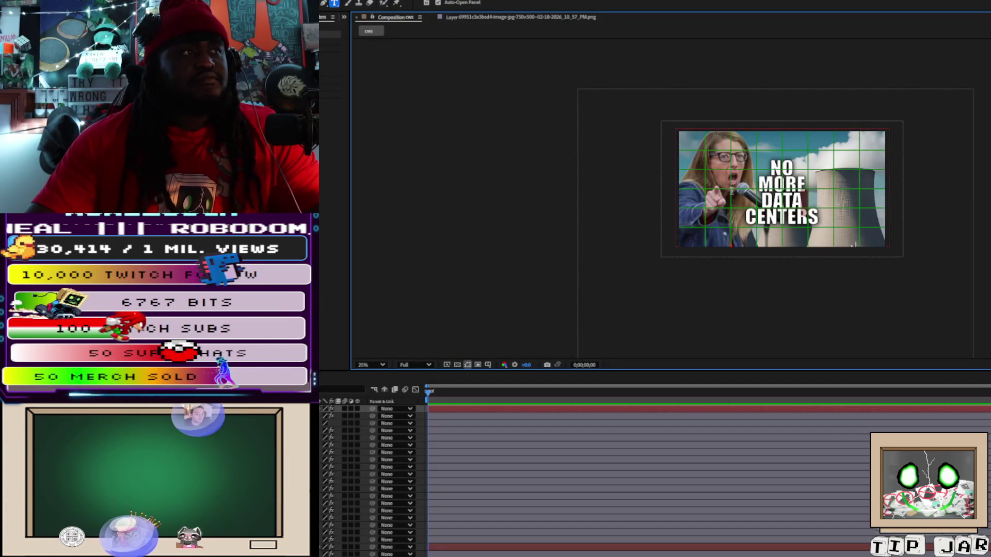
double_click(782, 200)
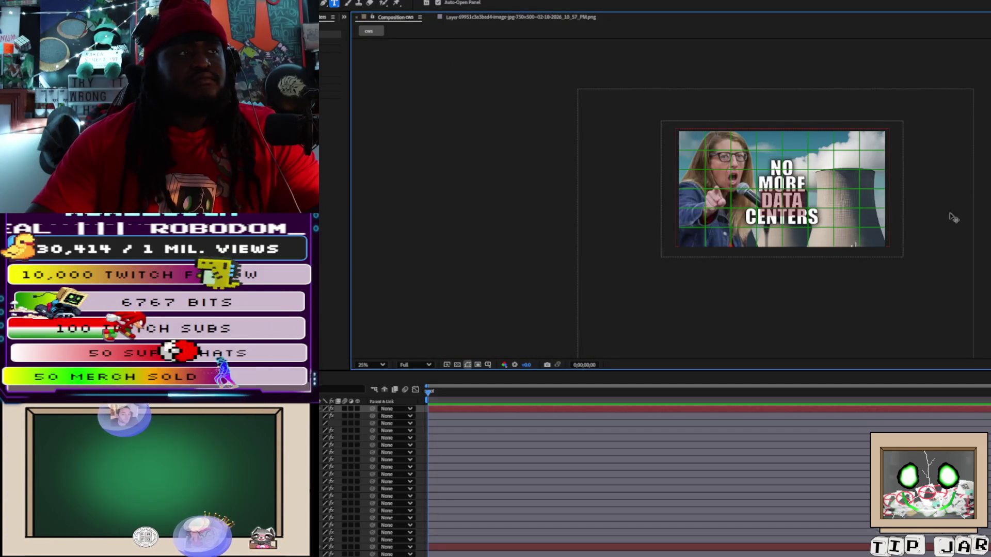